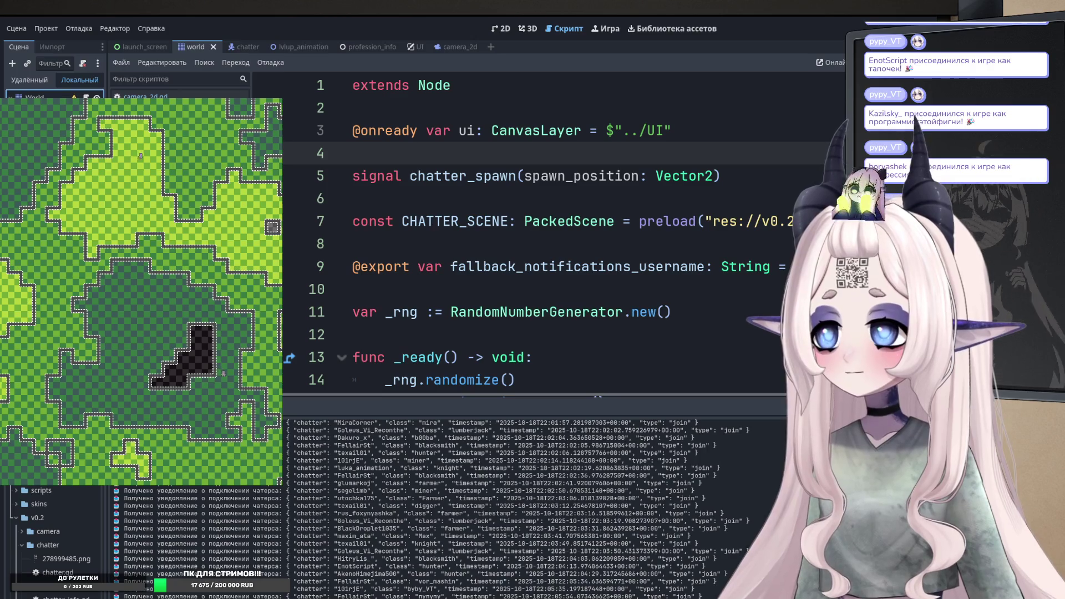
- Switch the editor from the world scene to the UI scene tab
{"action": "left_click", "coordinate": [408, 47]}
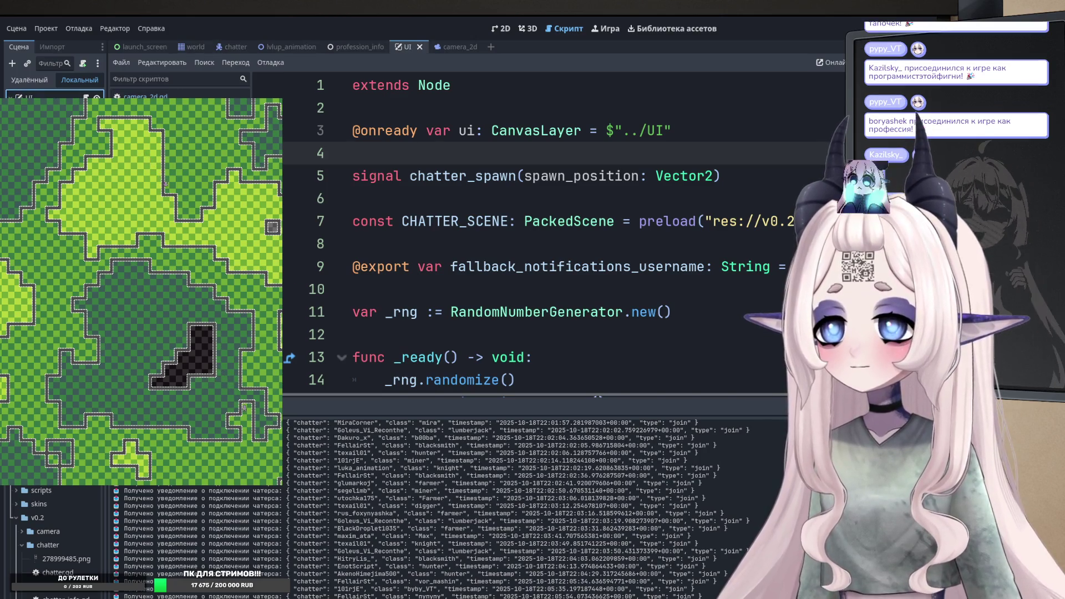
{"action": "left_click", "coordinate": [533, 284]}
{"action": "left_click", "coordinate": [388, 198]}
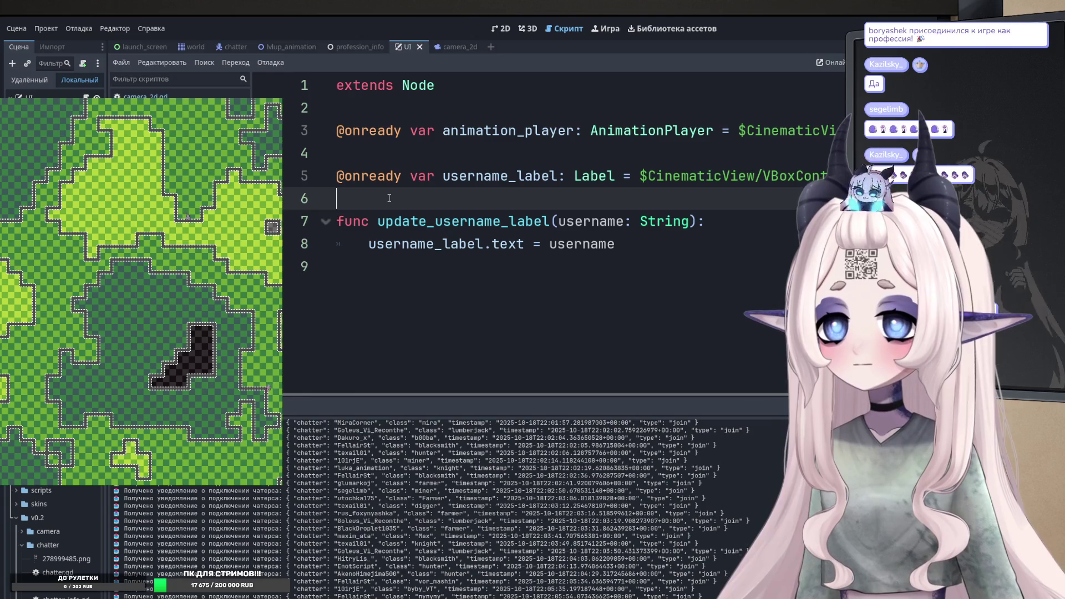
{"action": "key", "text": "Return"}
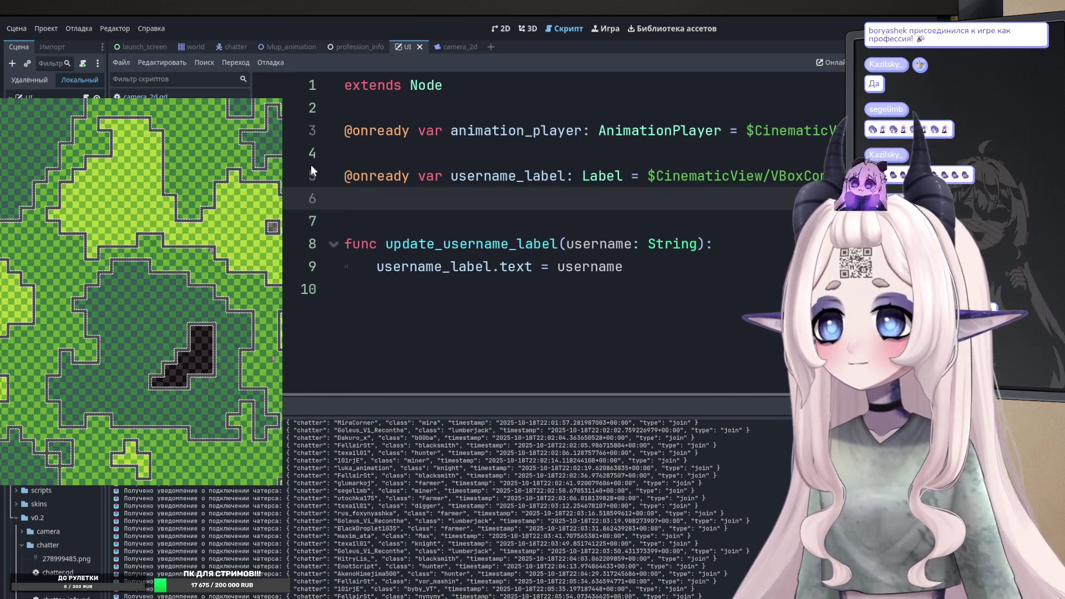
{"action": "left_click_drag", "start_coordinate": [49, 222], "coordinate": [434, 215]}
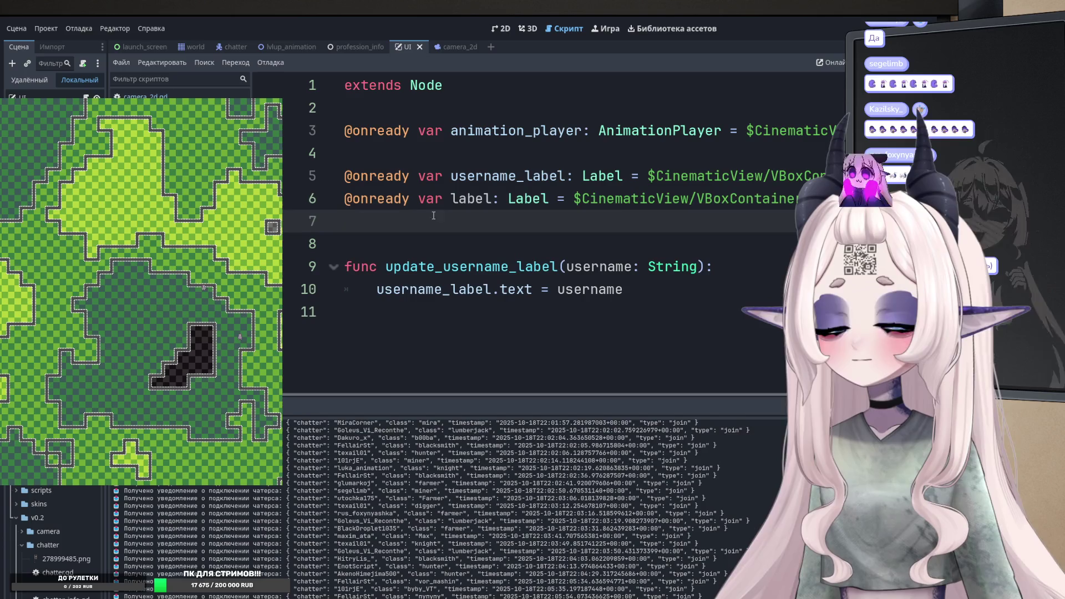
{"action": "double_click", "coordinate": [472, 198]}
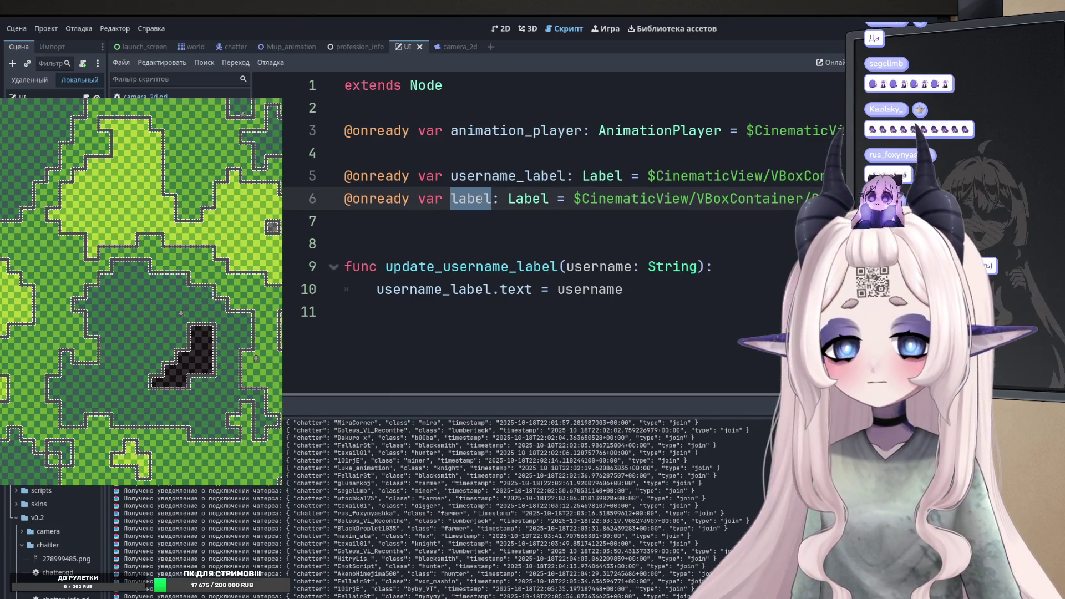
{"action": "key", "text": "Left"}
{"action": "type", "text": "prof"}
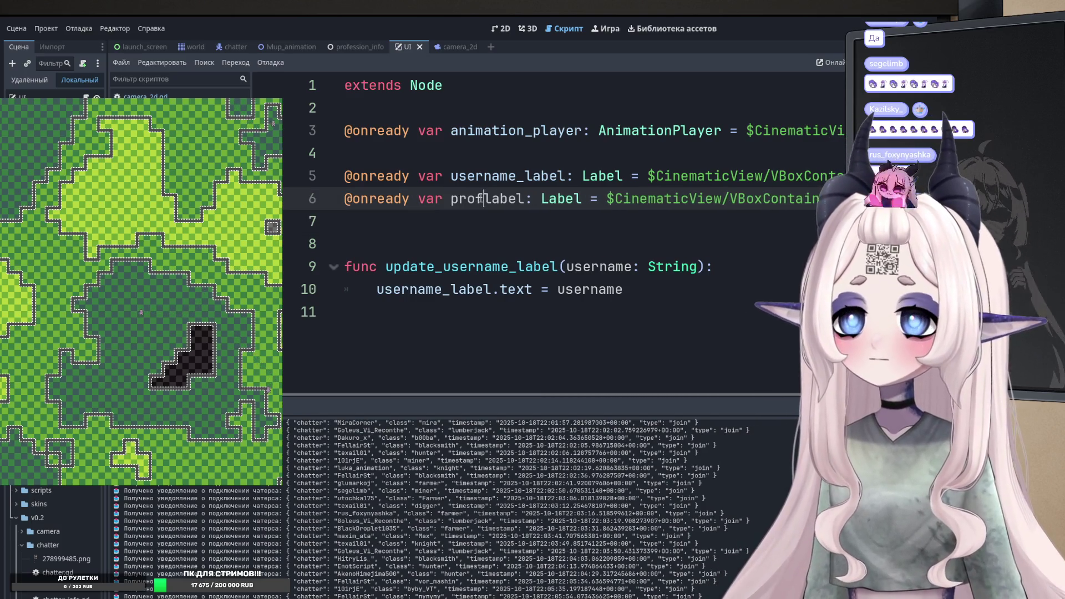
{"action": "type", "text": "ession_"}
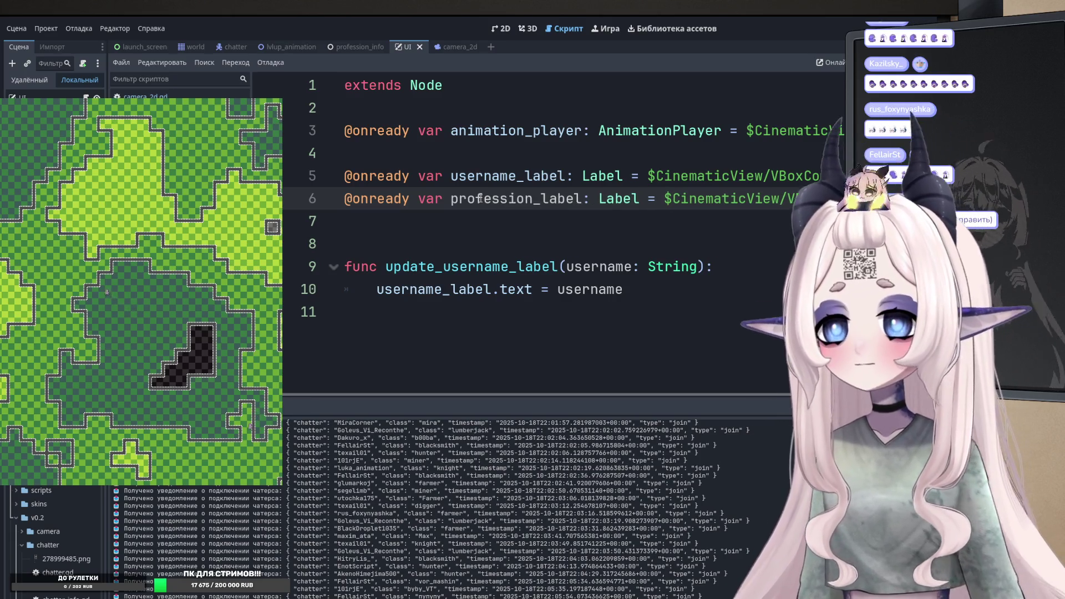
- Duplicate update_username_label as update_profession_label with a profession parameter
{"action": "left_click_drag", "start_coordinate": [638, 290], "coordinate": [553, 237]}
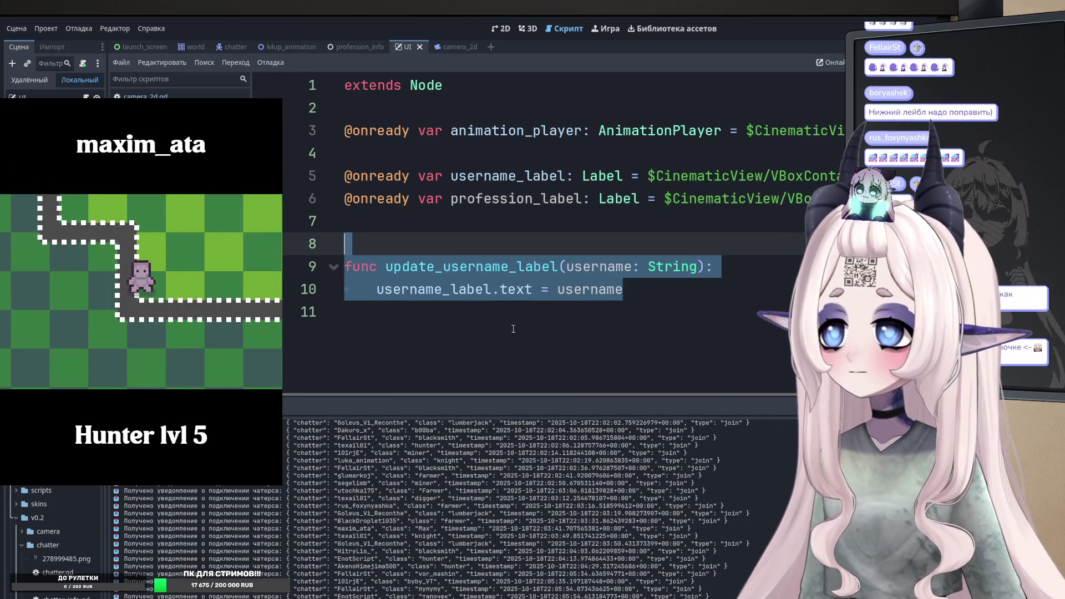
{"action": "key", "text": "ctrl+c"}
{"action": "left_click", "coordinate": [623, 290]}
{"action": "key", "text": "ctrl+v"}
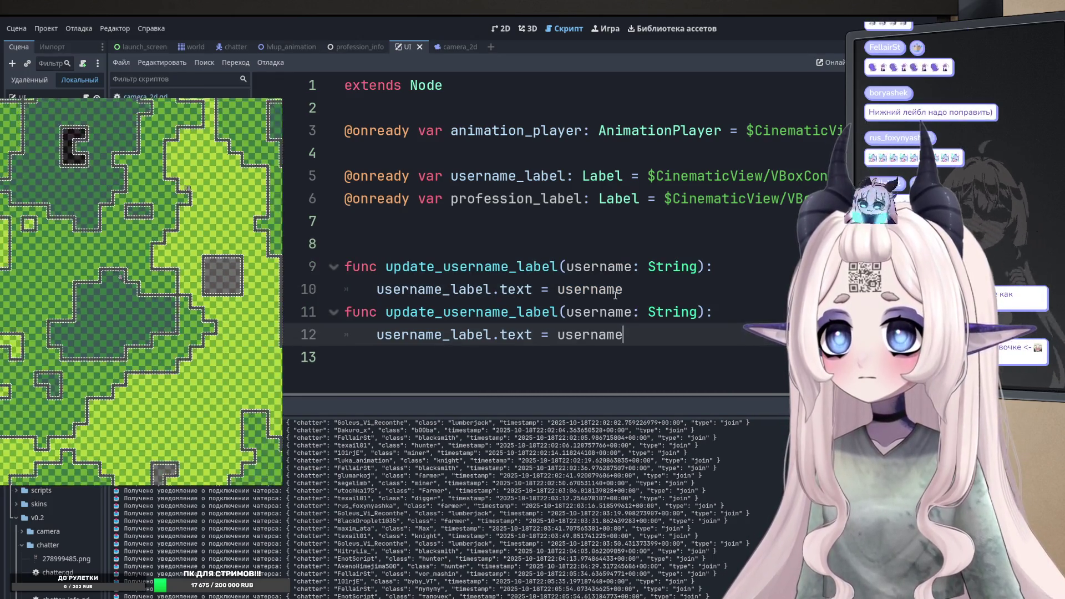
{"action": "left_click", "coordinate": [614, 295]}
{"action": "key", "text": "Return"}
{"action": "double_click", "coordinate": [516, 198]}
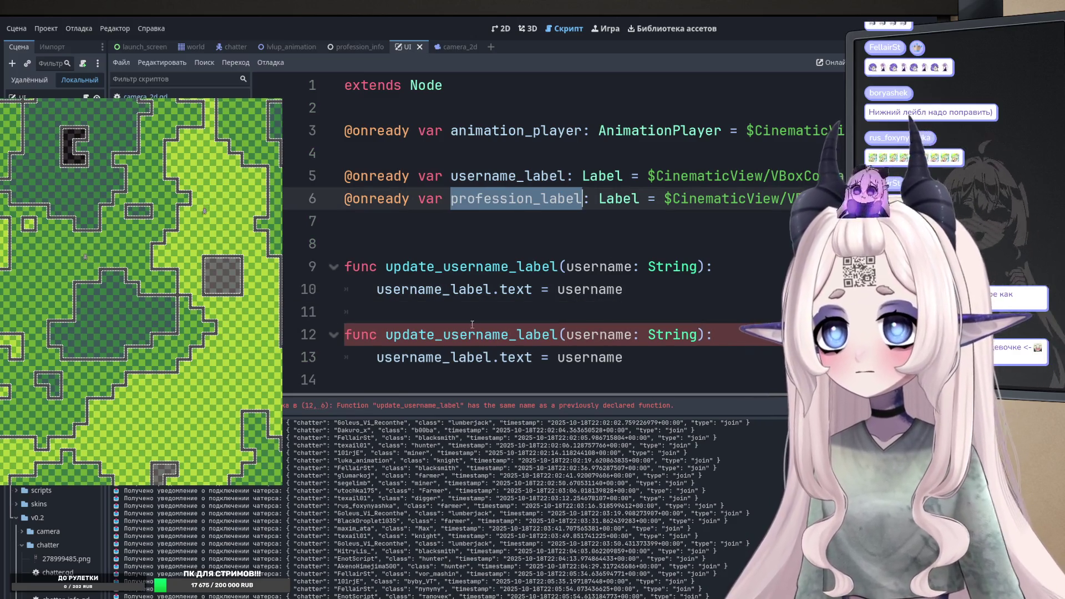
{"action": "key", "text": "ctrl+c"}
{"action": "left_click_drag", "start_coordinate": [444, 334], "coordinate": [559, 334]}
{"action": "key", "text": "ctrl+v"}
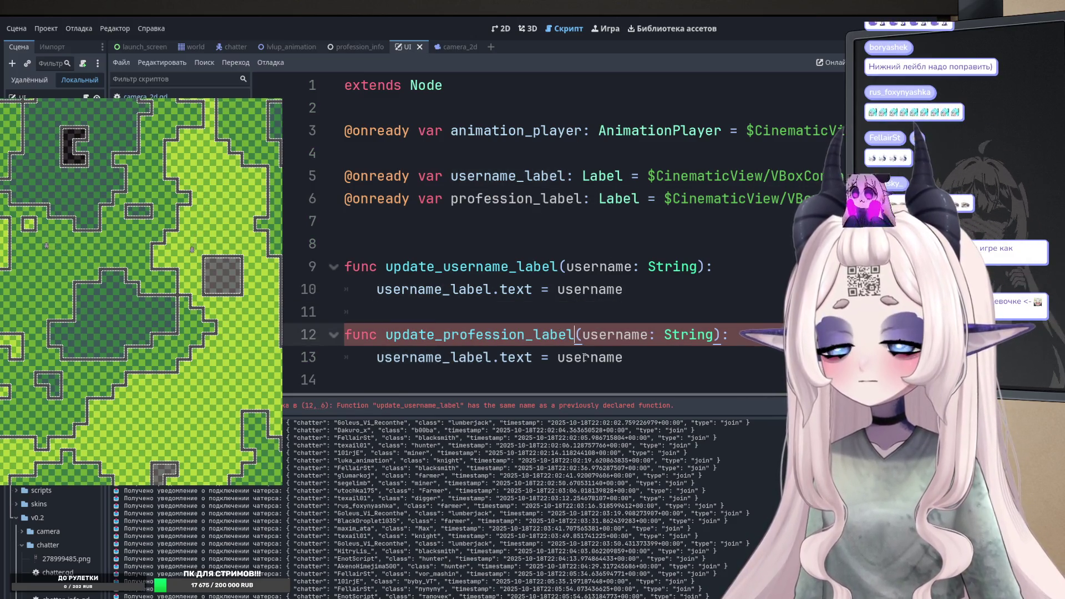
{"action": "double_click", "coordinate": [603, 335]}
{"action": "type", "text": "profession"}
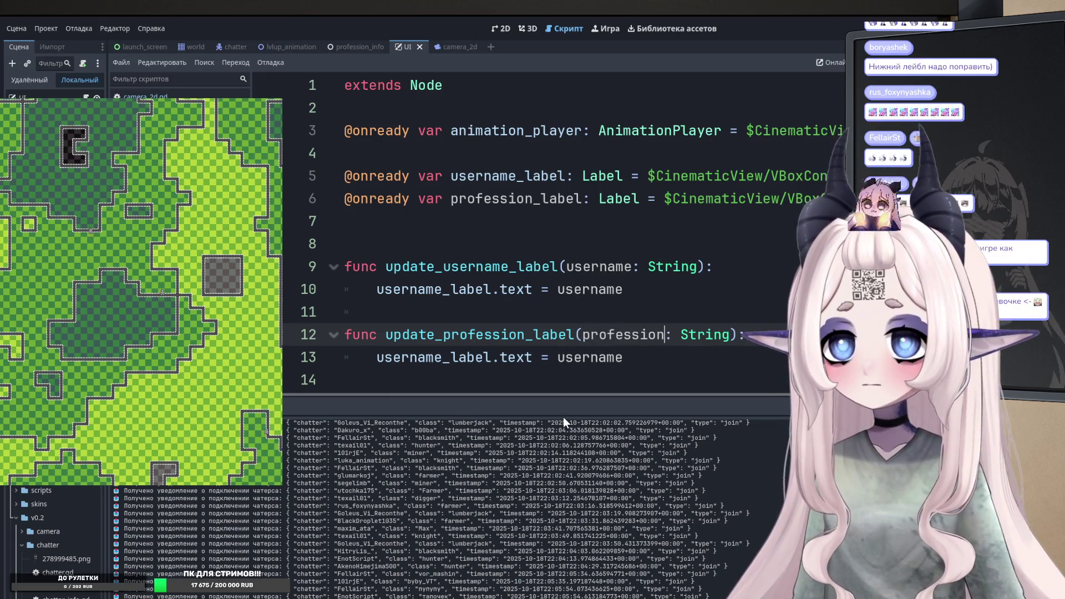
- Make update_profession_label set profession_label's text to profession, then return to the world scene
{"action": "left_click_drag", "start_coordinate": [558, 414], "coordinate": [522, 575]}
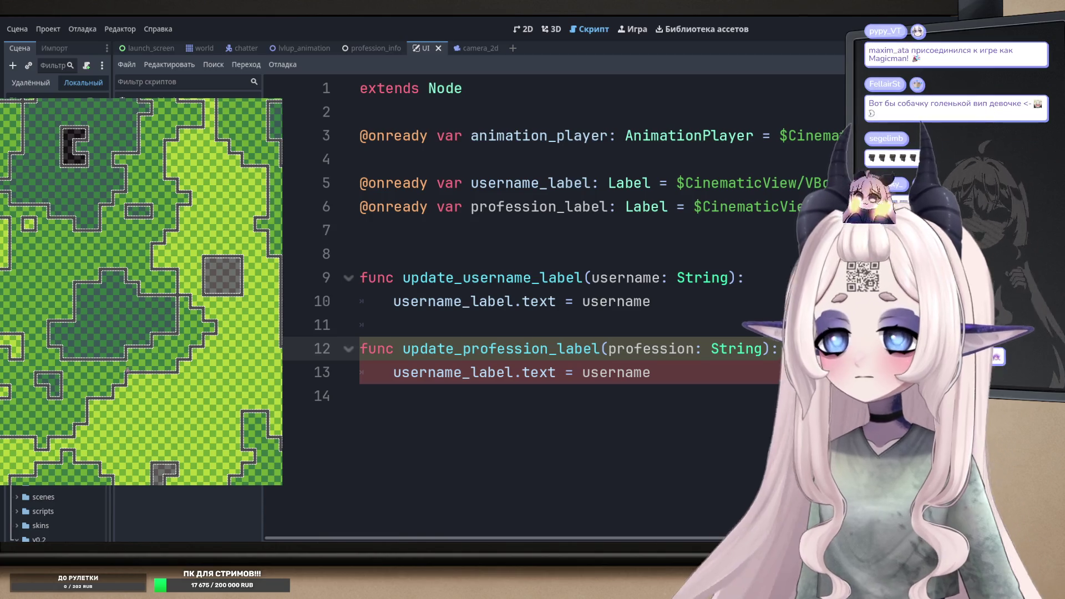
{"action": "left_click", "coordinate": [565, 376]}
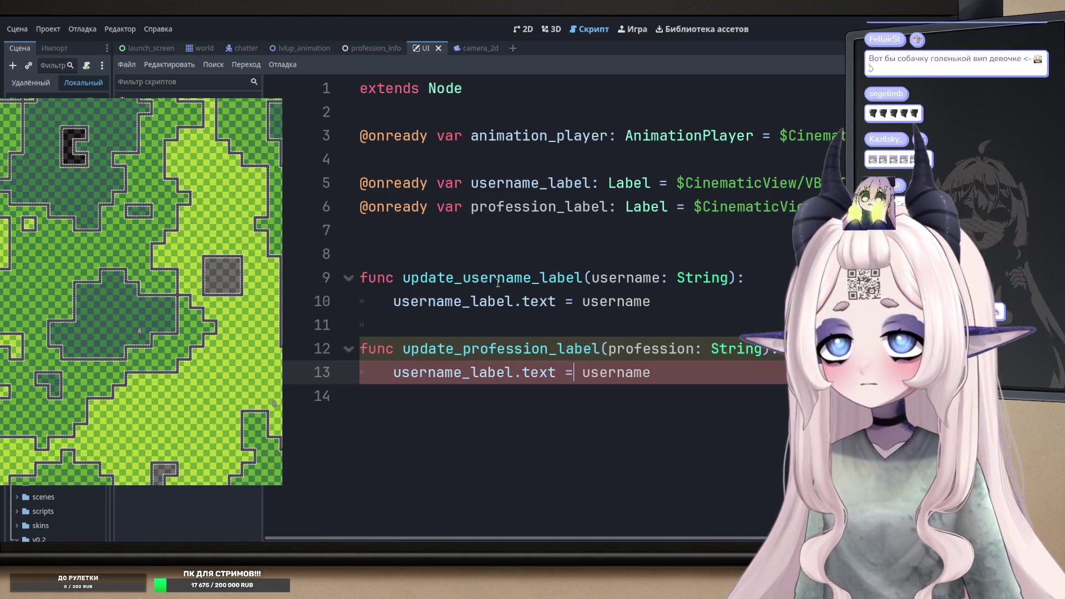
{"action": "double_click", "coordinate": [513, 207]}
{"action": "key", "text": "ctrl+c"}
{"action": "double_click", "coordinate": [471, 375]}
{"action": "key", "text": "ctrl+v"}
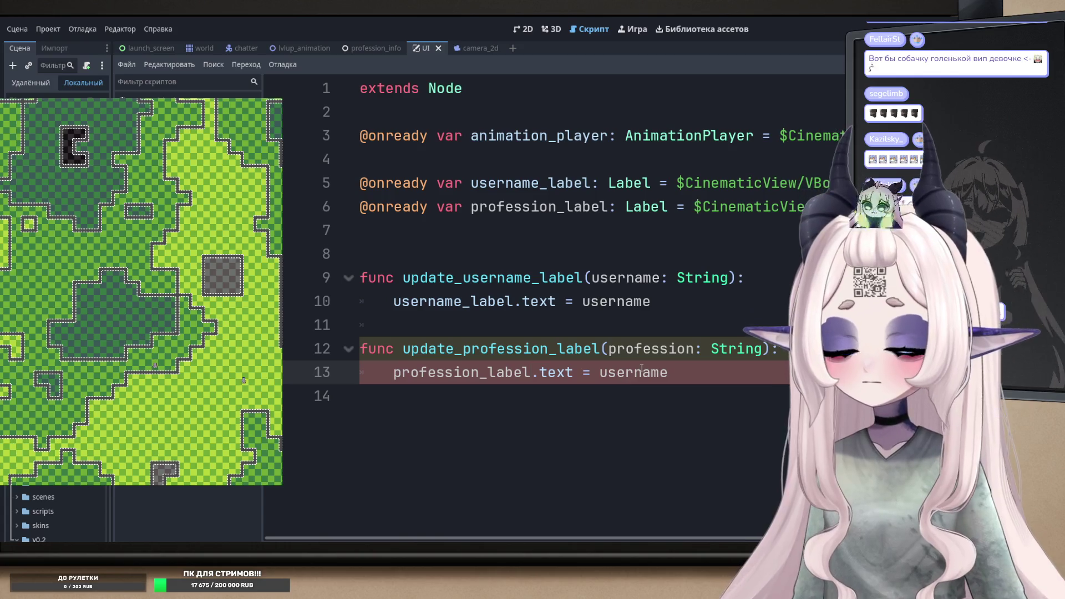
{"action": "double_click", "coordinate": [633, 373]}
{"action": "double_click", "coordinate": [649, 349]}
{"action": "double_click", "coordinate": [632, 373]}
{"action": "key", "text": "ctrl+v"}
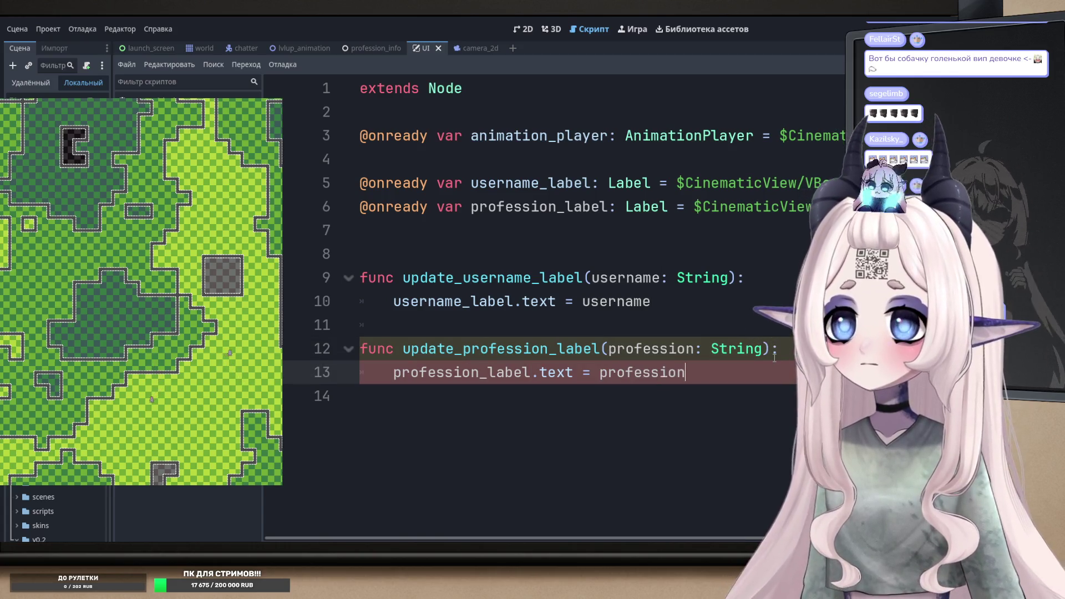
{"action": "left_click", "coordinate": [195, 48]}
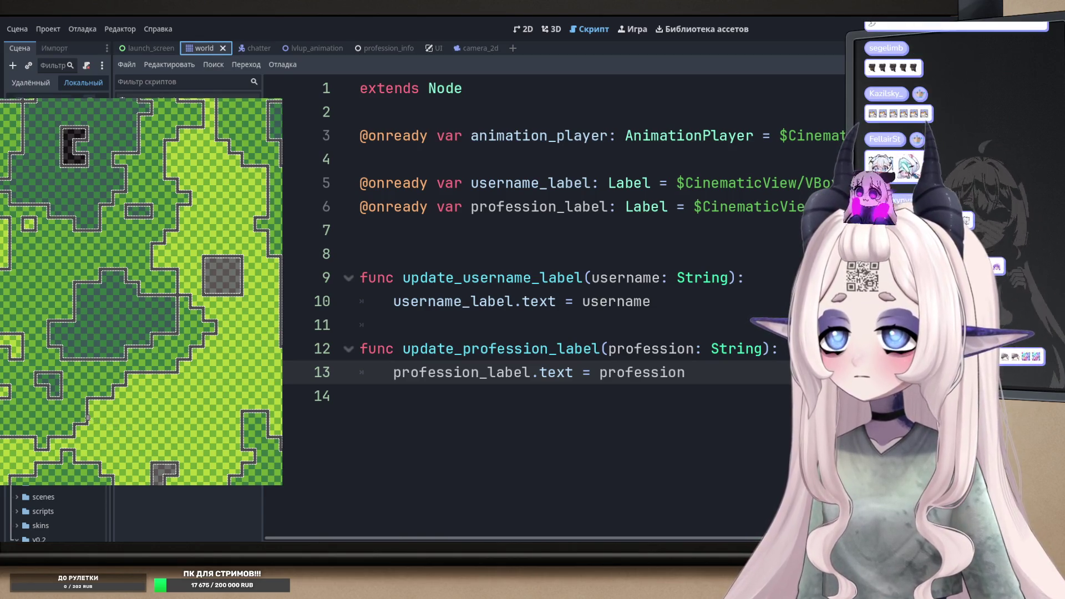
- In the world script, duplicate the ui.update_username_label(user_id) call line
{"action": "left_click", "coordinate": [69, 382]}
{"action": "scroll", "coordinate": [626, 367], "scroll_direction": "down", "scroll_amount": 20}
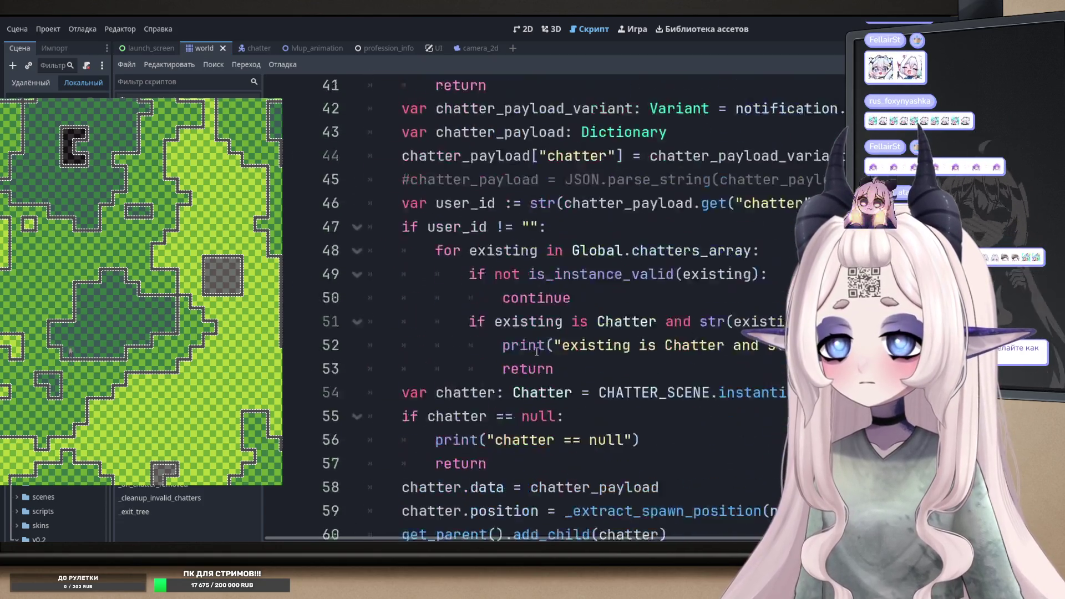
{"action": "scroll", "coordinate": [582, 387], "scroll_direction": "up", "scroll_amount": 1}
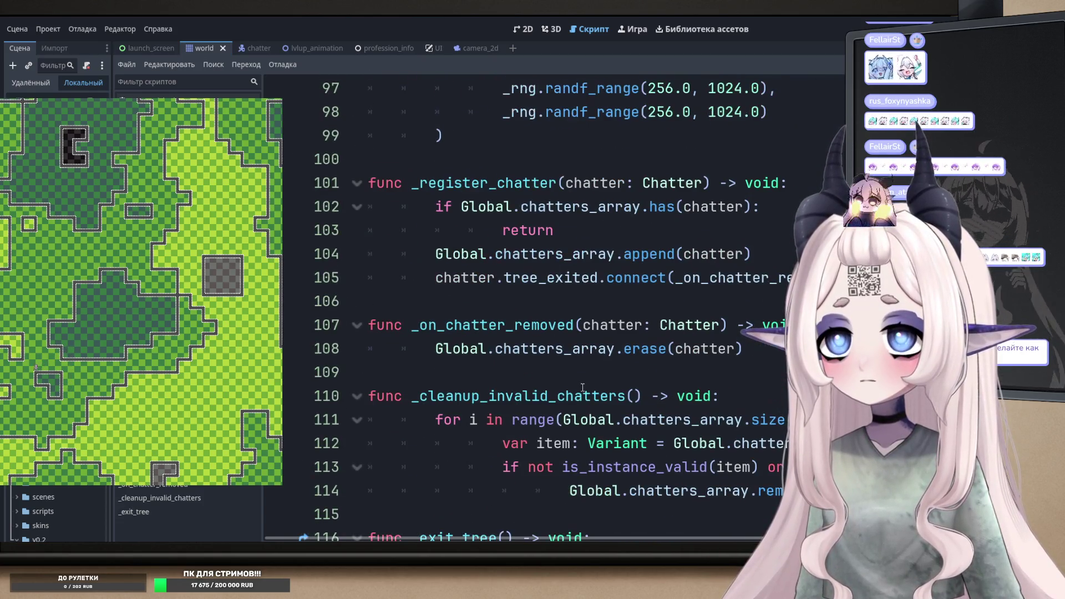
{"action": "scroll", "coordinate": [559, 303], "scroll_direction": "up", "scroll_amount": 13}
{"action": "left_click", "coordinate": [578, 348]}
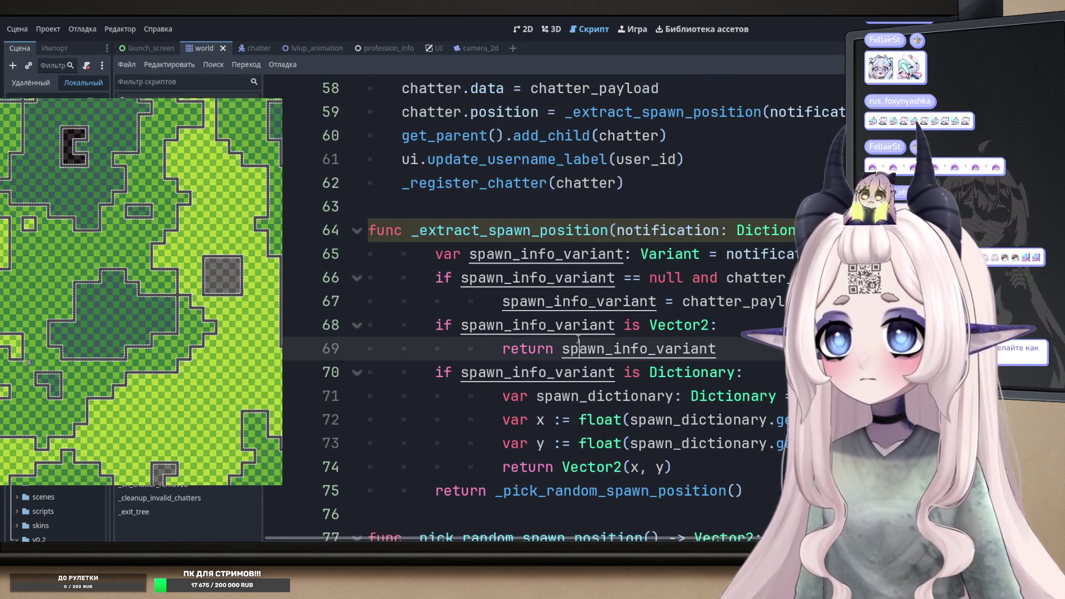
{"action": "scroll", "coordinate": [578, 345], "scroll_direction": "down", "scroll_amount": 2}
{"action": "scroll", "coordinate": [578, 346], "scroll_direction": "up", "scroll_amount": 4}
{"action": "left_click", "coordinate": [427, 301]}
{"action": "key", "text": "shift+Right"}
{"action": "key", "text": "shift+Right"}
{"action": "key", "text": "shift+Right"}
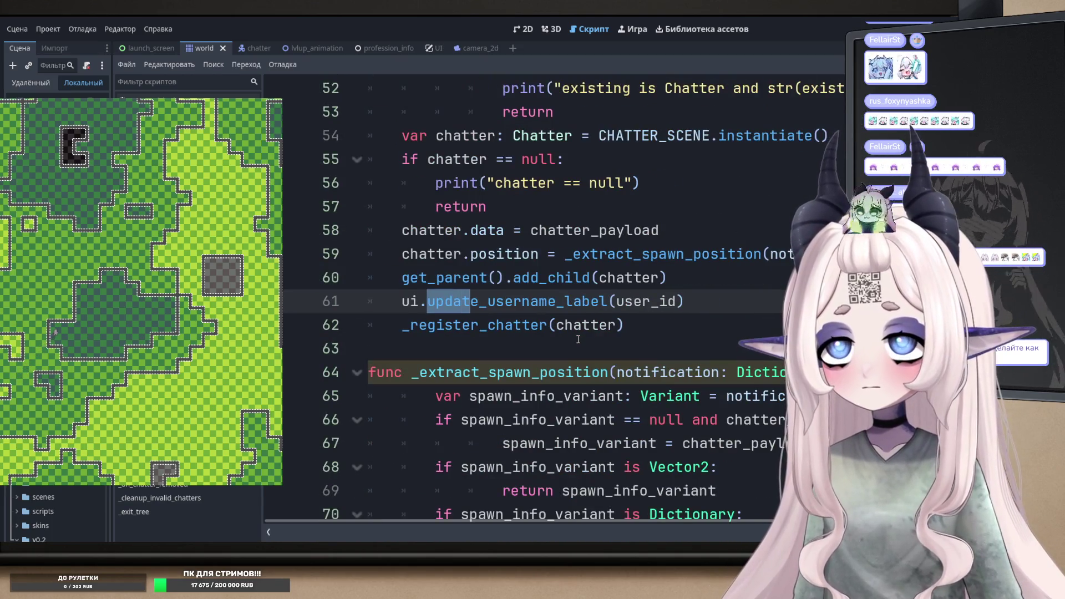
{"action": "key", "text": "End"}
{"action": "key", "text": "shift+Up"}
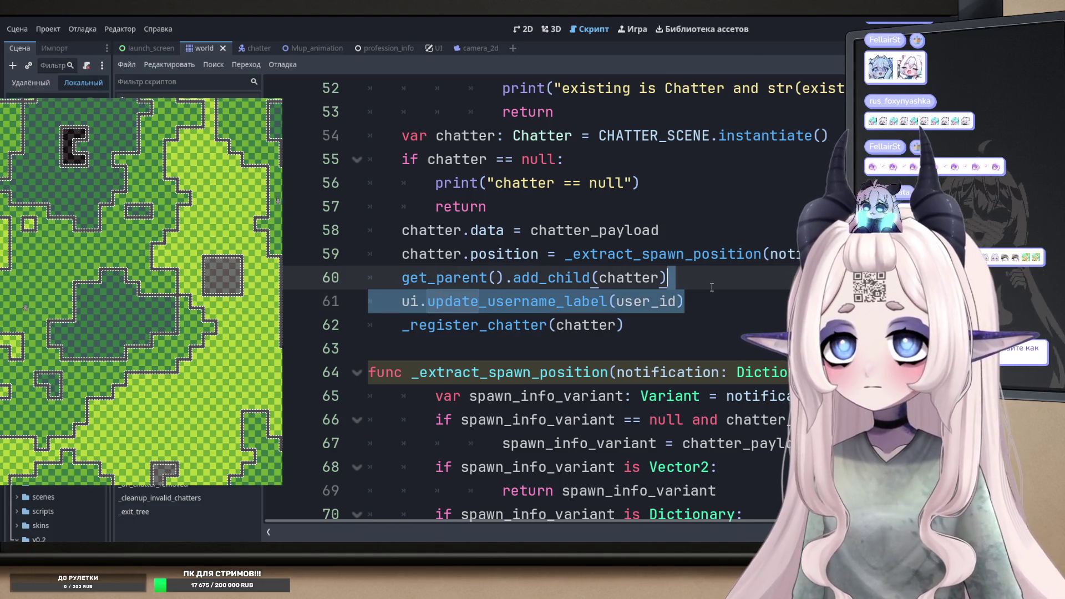
{"action": "key", "text": "ctrl+c"}
{"action": "key", "text": "Right"}
{"action": "key", "text": "ctrl+v"}
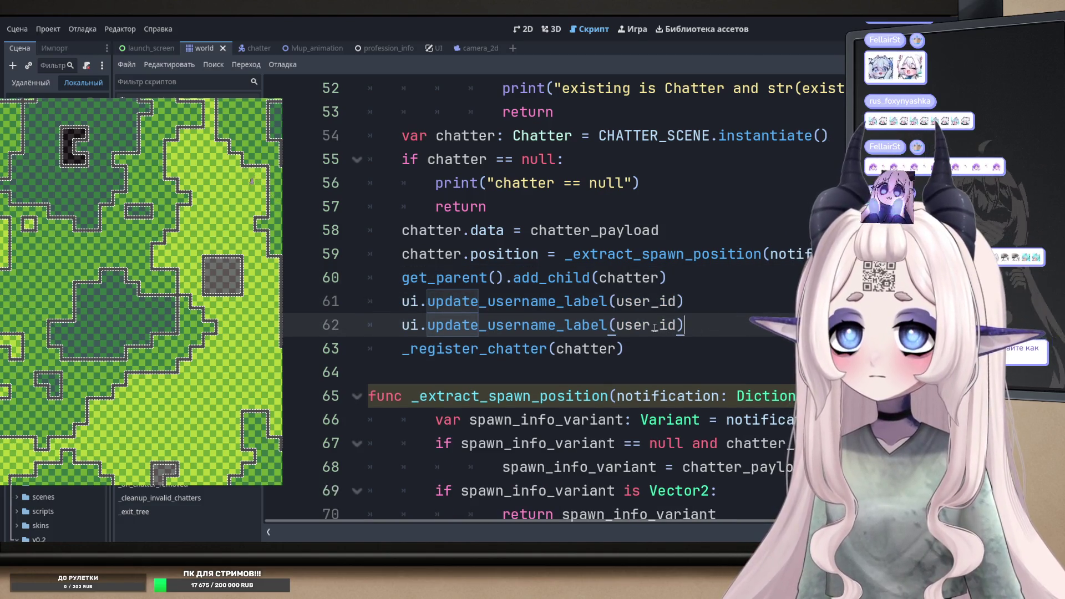
- Try replacing user_id with class in the duplicate call, then undo it
{"action": "double_click", "coordinate": [655, 328]}
{"action": "scroll", "coordinate": [654, 327], "scroll_direction": "up", "scroll_amount": 2}
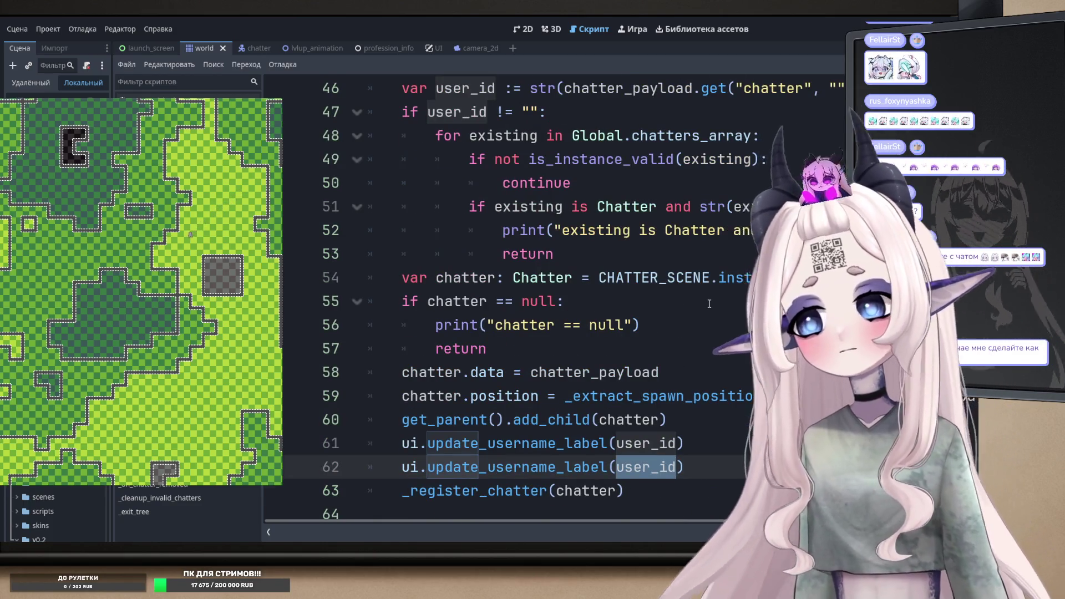
{"action": "scroll", "coordinate": [709, 304], "scroll_direction": "up", "scroll_amount": 1}
{"action": "scroll", "coordinate": [714, 345], "scroll_direction": "down", "scroll_amount": 4}
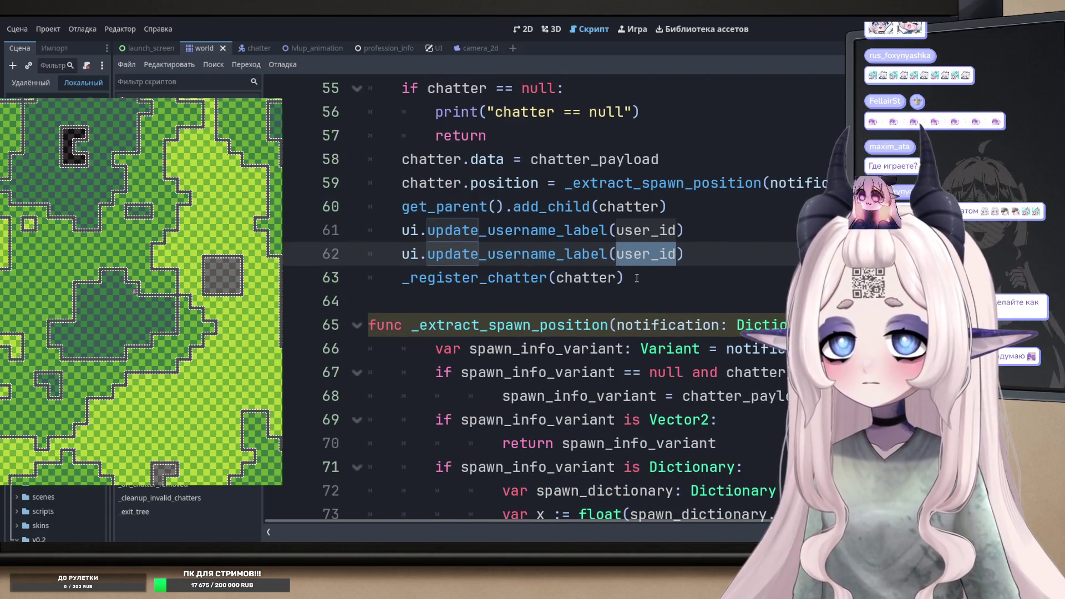
{"action": "type", "text": "class"}
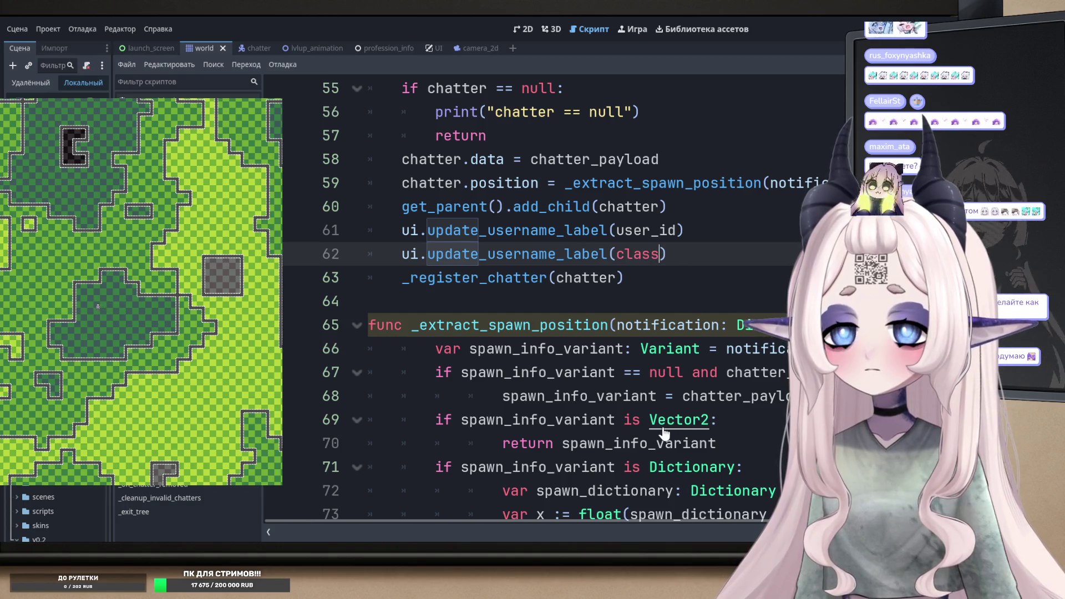
{"action": "key", "text": "ctrl+z"}
- Delete the duplicated update call on line 62, leaving the single original call
{"action": "scroll", "coordinate": [678, 399], "scroll_direction": "up", "scroll_amount": 4}
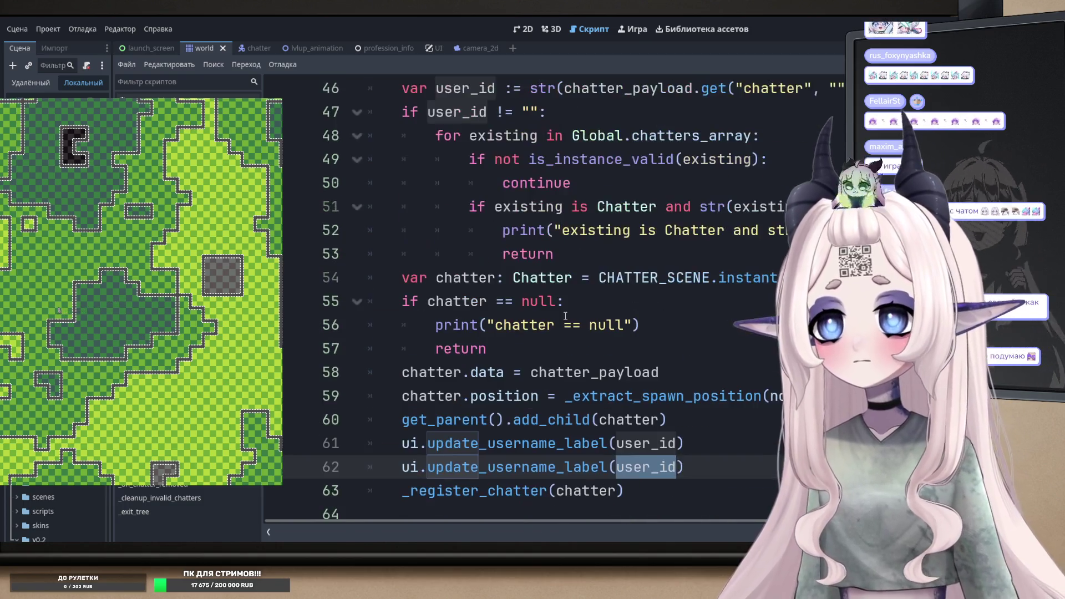
{"action": "left_click", "coordinate": [661, 353]}
{"action": "scroll", "coordinate": [661, 353], "scroll_direction": "right", "scroll_amount": 6}
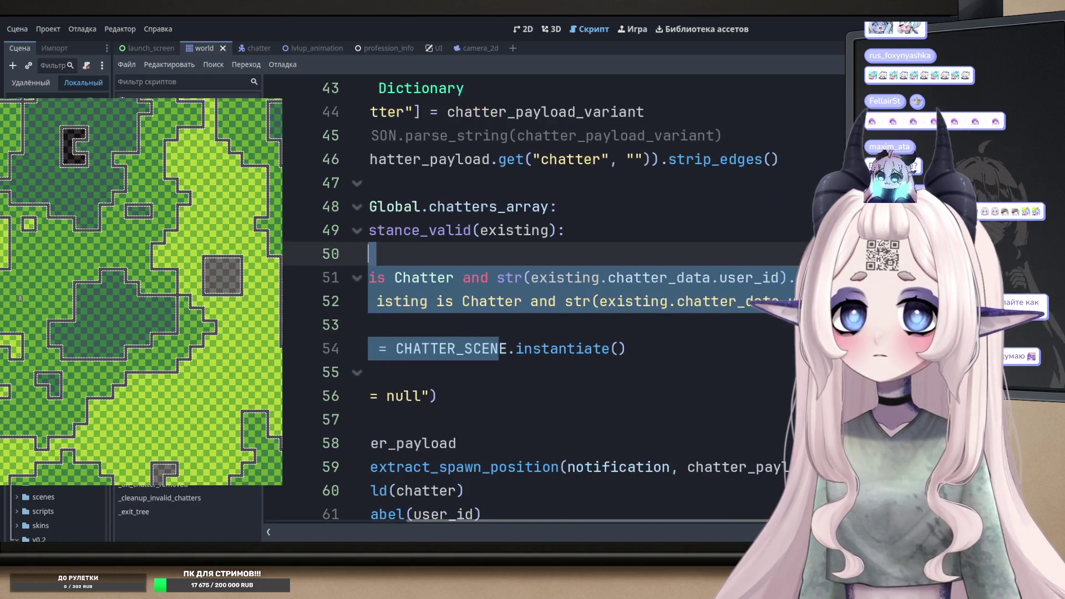
{"action": "mouse_move", "coordinate": [596, 301]}
{"action": "left_mouse_down"}
{"action": "mouse_move", "coordinate": [378, 301]}
{"action": "mouse_move", "coordinate": [312, 282]}
{"action": "left_mouse_up"}
{"action": "scroll", "coordinate": [607, 411], "scroll_direction": "down", "scroll_amount": 2}
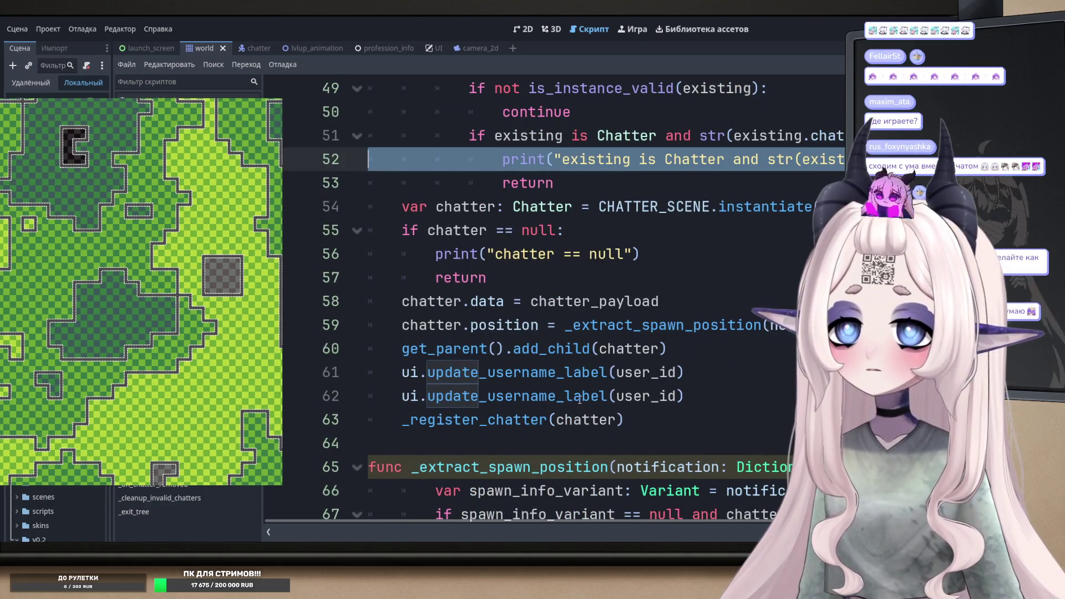
{"action": "left_click_drag", "start_coordinate": [690, 399], "coordinate": [700, 381]}
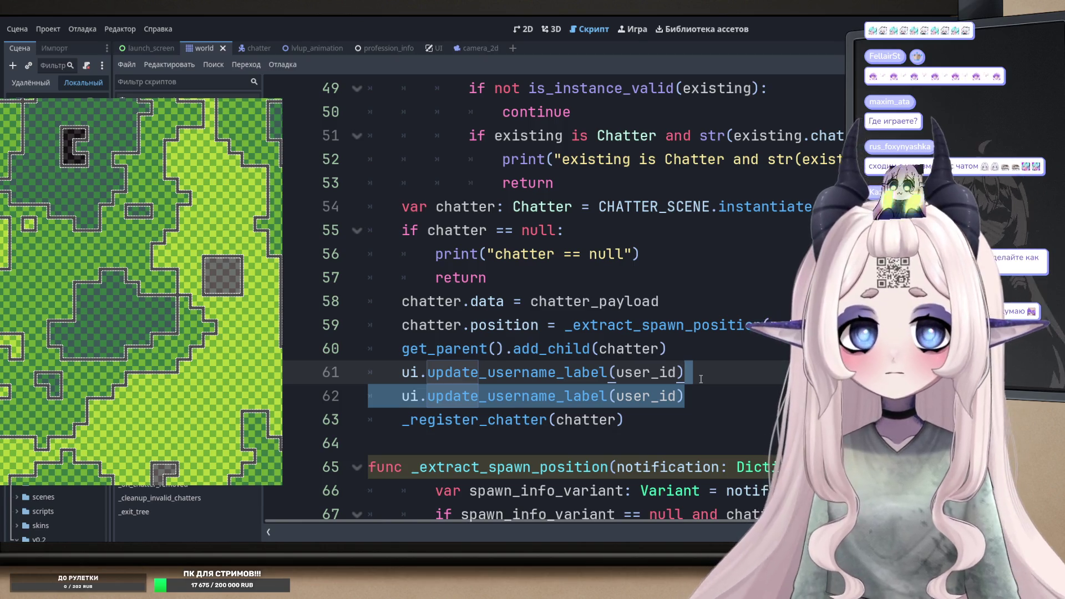
{"action": "key", "text": "BackSpace"}
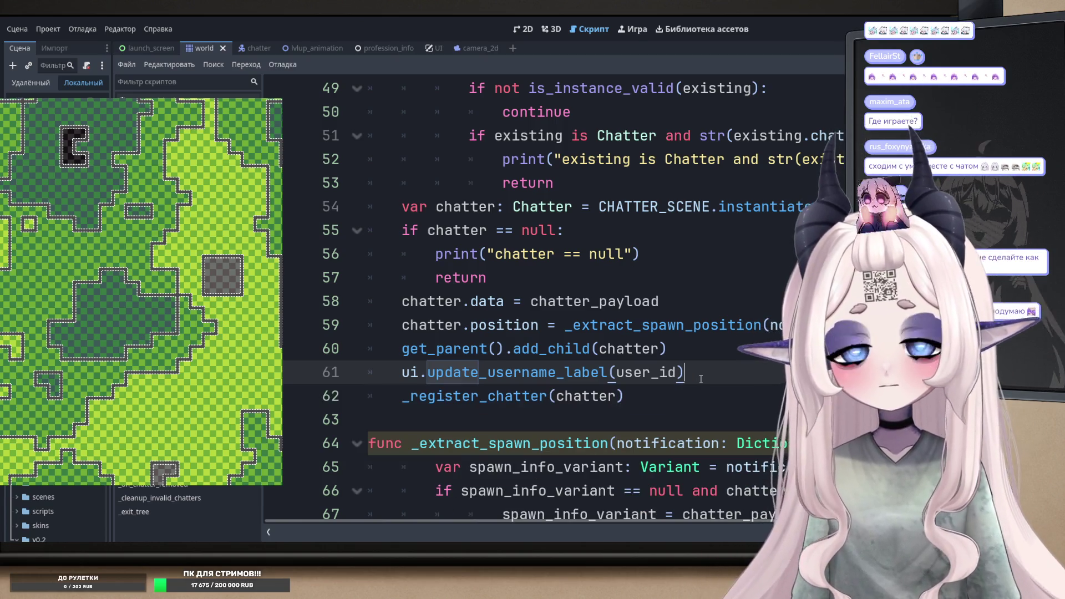